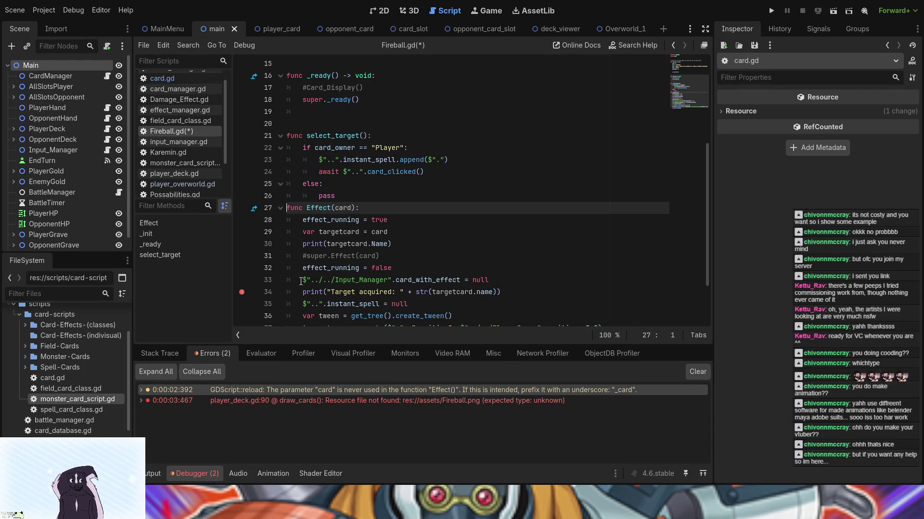
Step: Try 'public overide' on the Effect header, remove it, and return to the header line
{"action": "type", "text": "public"}
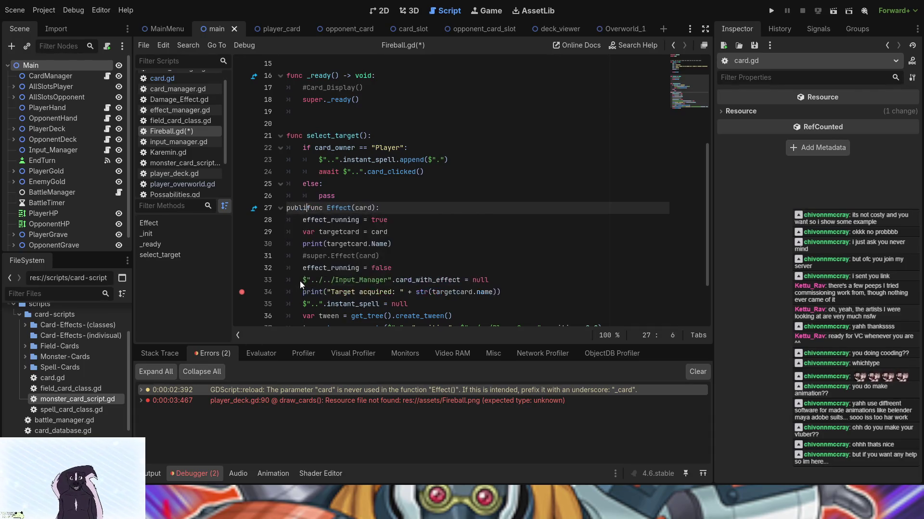
{"action": "type", "text": " over"}
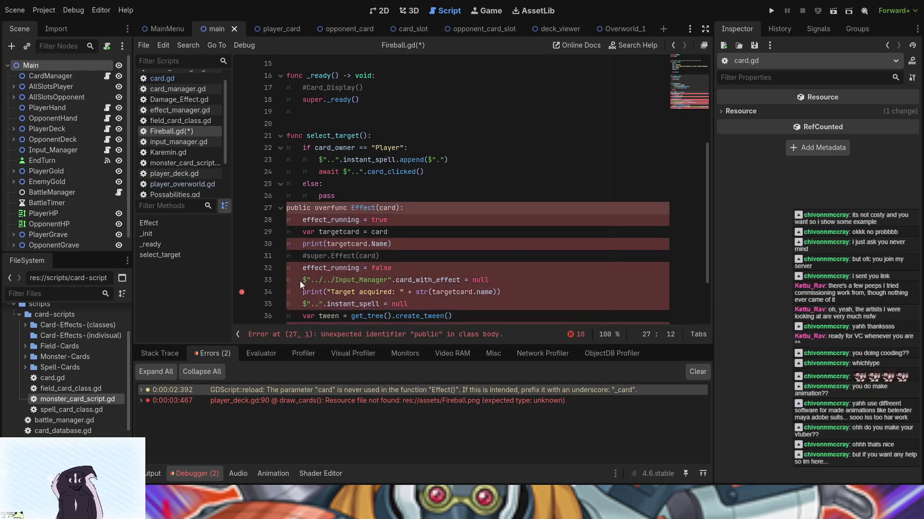
{"action": "type", "text": "ide"}
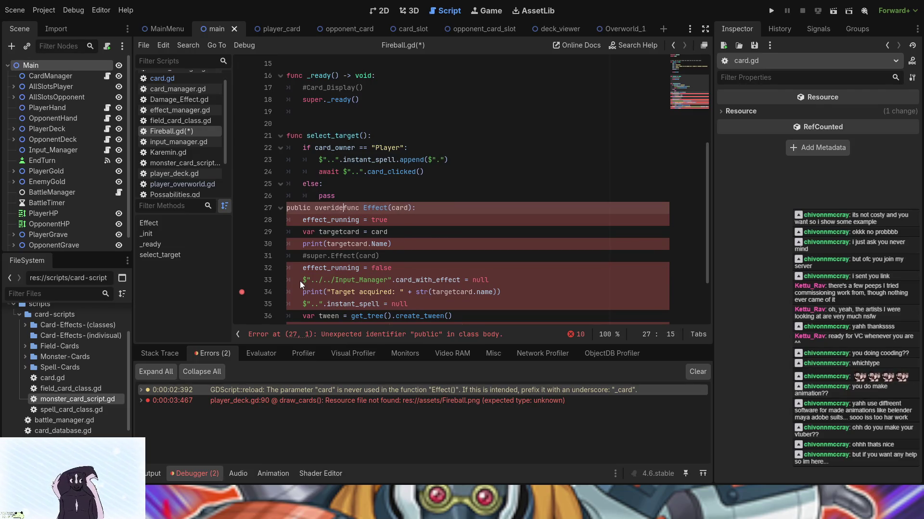
{"action": "key", "text": "ctrl+BackSpace"}
{"action": "key", "text": "ctrl+BackSpace"}
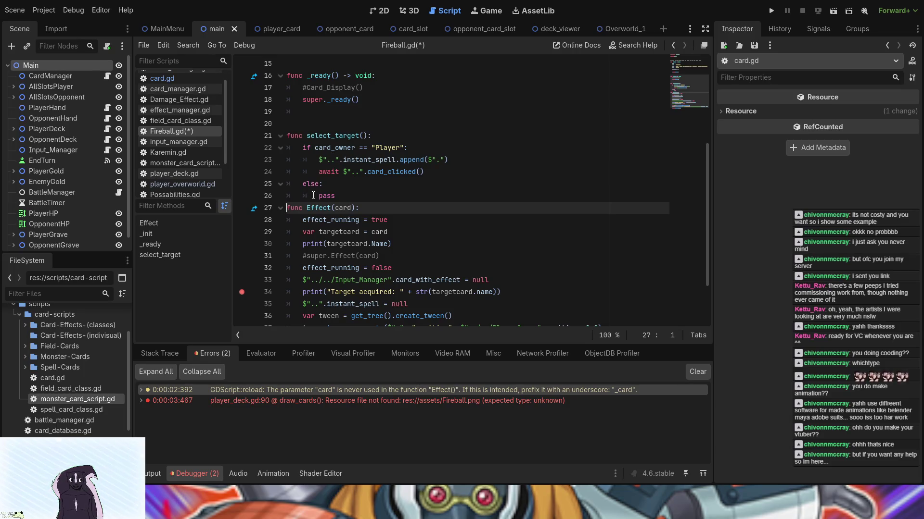
{"action": "left_click", "coordinate": [370, 208]}
{"action": "key", "text": "Down"}
{"action": "key", "text": "Down"}
{"action": "key", "text": "Down"}
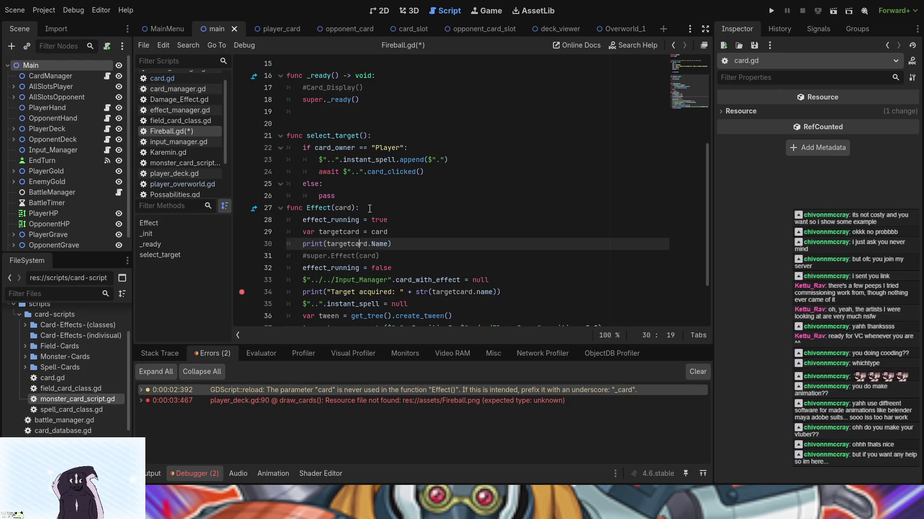
{"action": "key", "text": "Up"}
{"action": "key", "text": "Up"}
{"action": "key", "text": "Up"}
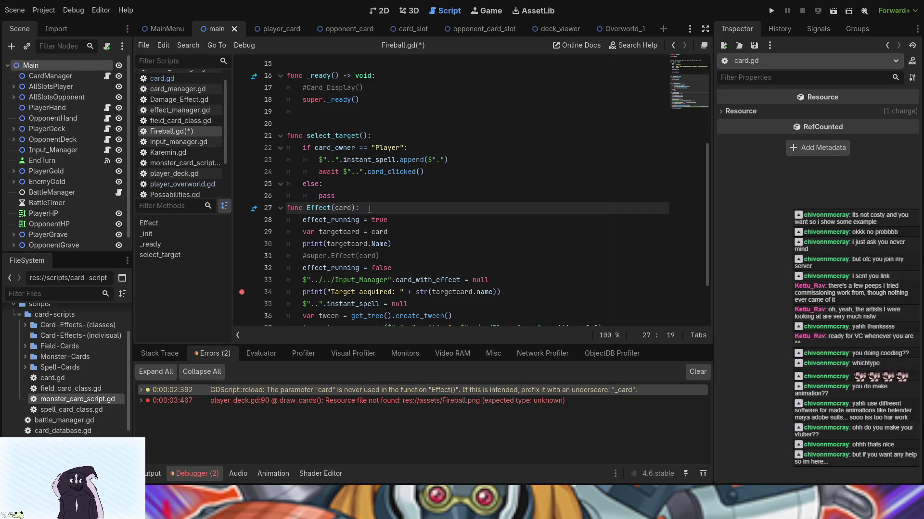
Step: Add print("Fireball!!! *sips*") as Effect(card)'s first line, then save and run the project
{"action": "key", "text": "Return"}
{"action": "type", "text": "print"}
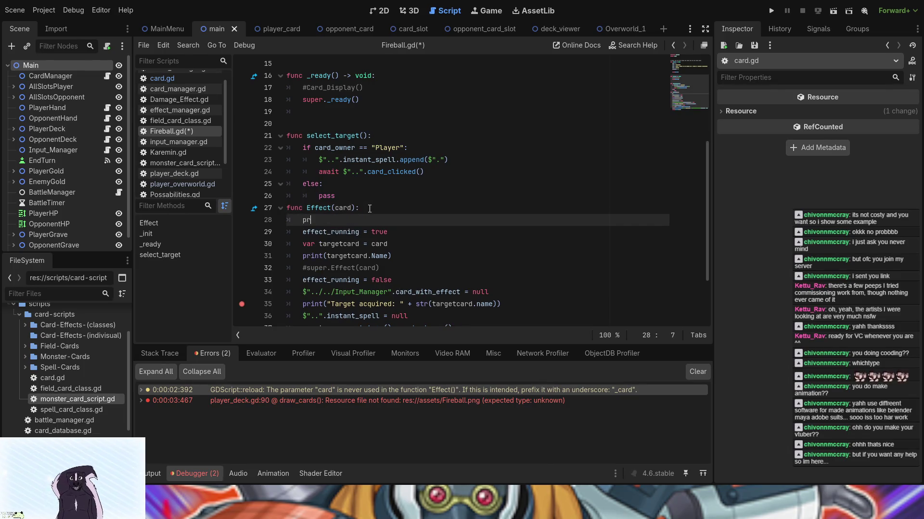
{"action": "type", "text": "("}
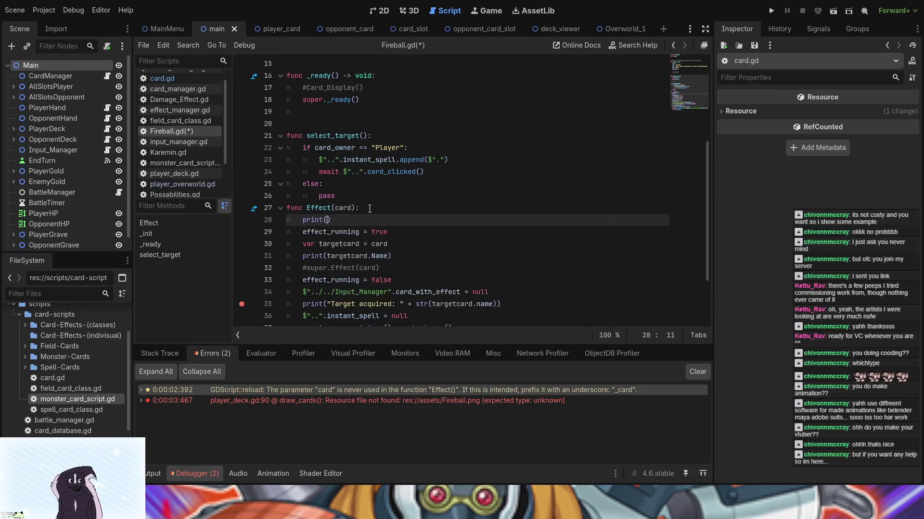
{"action": "type", "text": "Fire"}
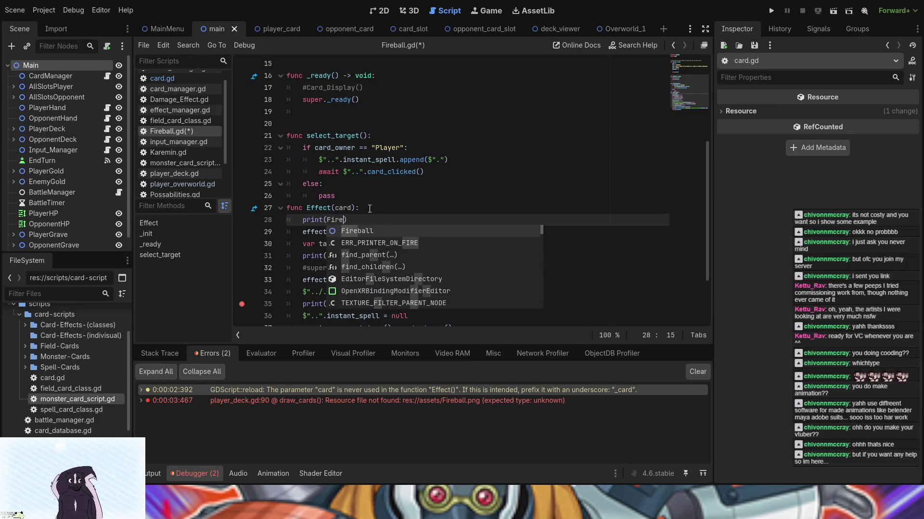
{"action": "key", "text": "BackSpace"}
{"action": "key", "text": "BackSpace"}
{"action": "key", "text": "BackSpace"}
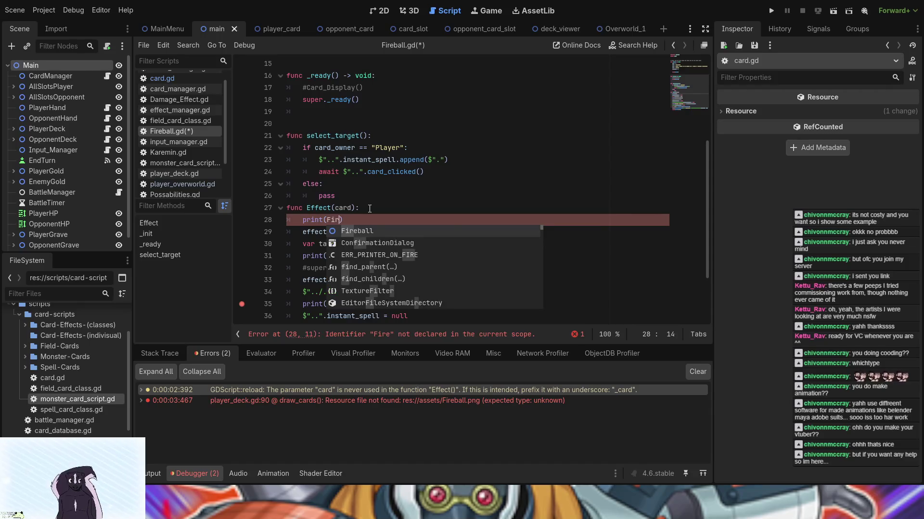
{"action": "type", "text": "\""}
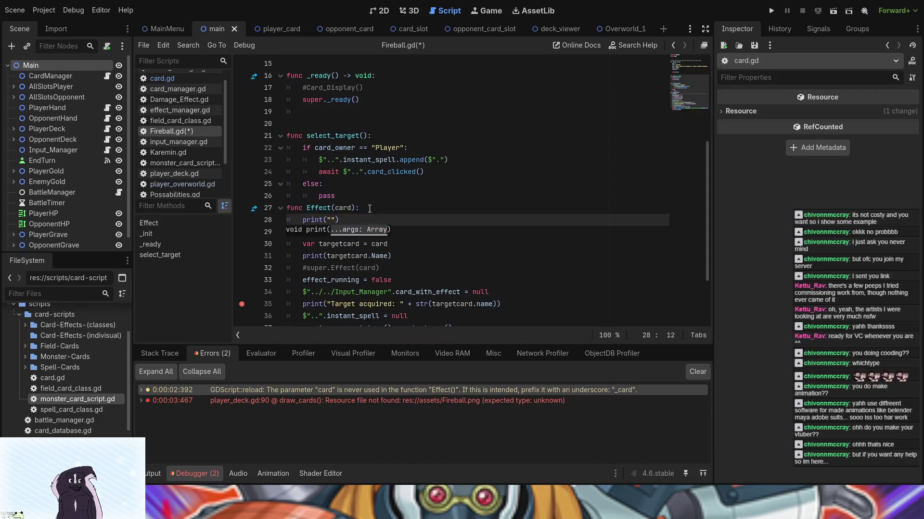
{"action": "type", "text": "Fireball"}
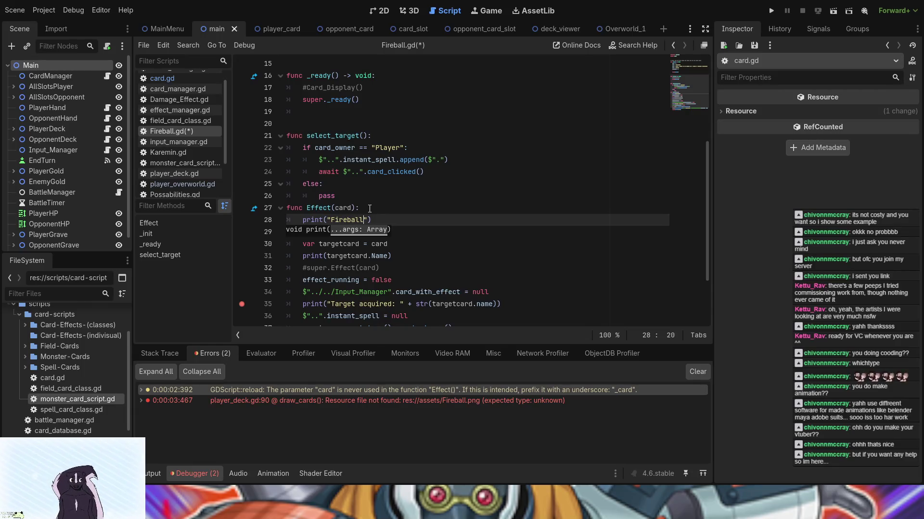
{"action": "type", "text": "!!! *sips*"}
{"action": "left_click", "coordinate": [771, 11]}
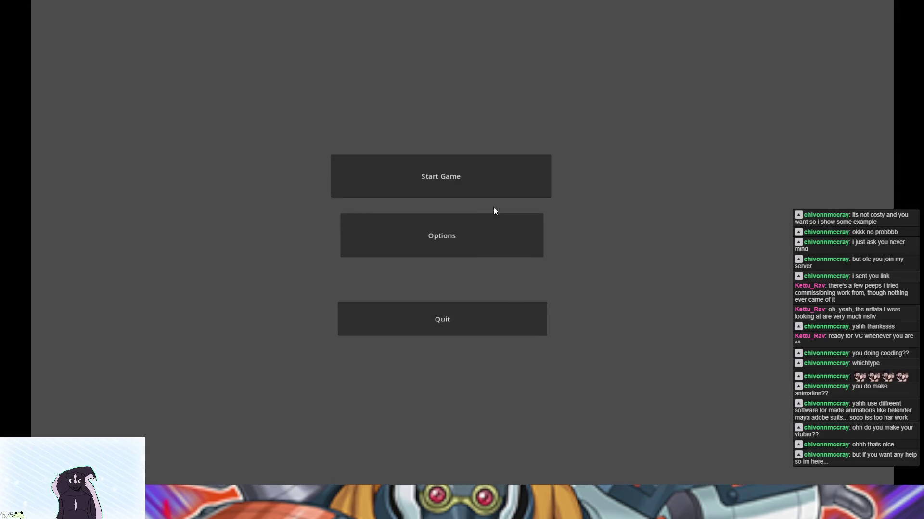
Step: Go past the game's main menu and choose Card Game Tests
{"action": "left_click", "coordinate": [435, 187]}
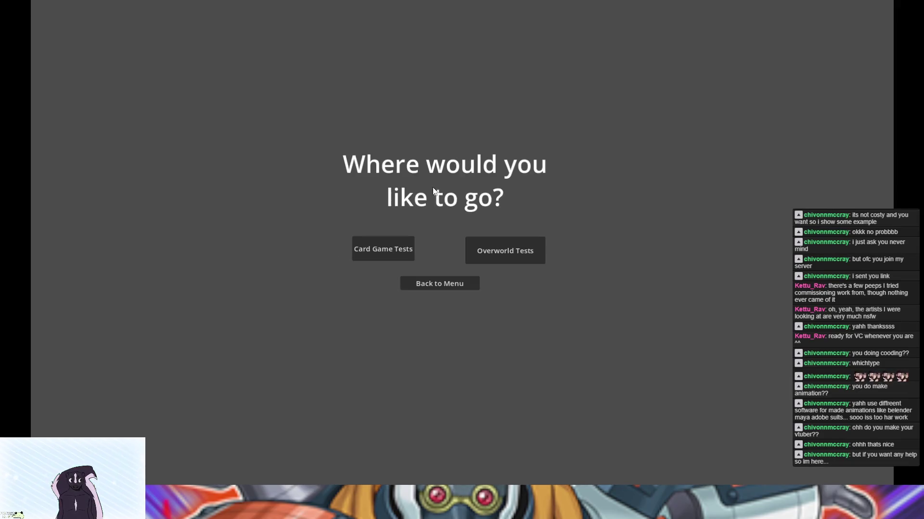
{"action": "left_click", "coordinate": [379, 250]}
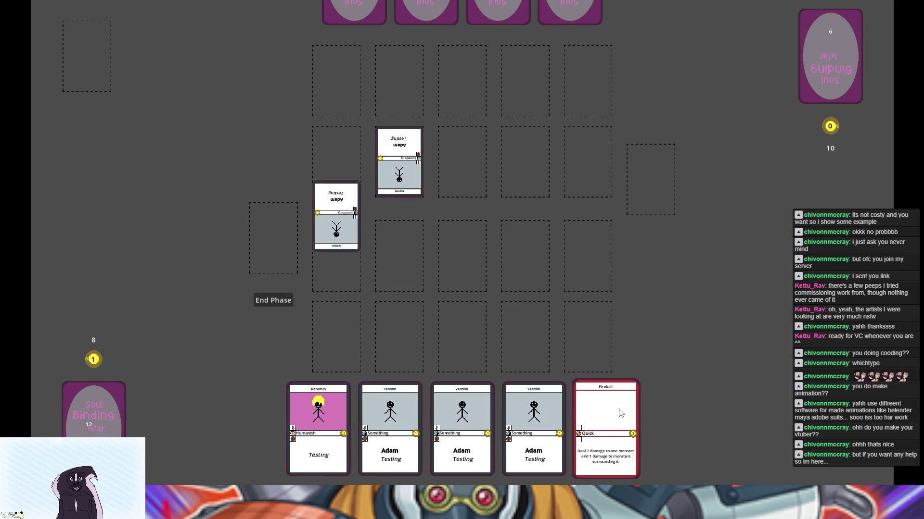
Step: Drag the Fireball card onto the middle bottom slot, then stop the game with F8
{"action": "mouse_move", "coordinate": [611, 429]}
{"action": "left_mouse_down"}
{"action": "mouse_move", "coordinate": [495, 351]}
{"action": "mouse_move", "coordinate": [469, 360]}
{"action": "mouse_move", "coordinate": [463, 337]}
{"action": "left_mouse_up"}
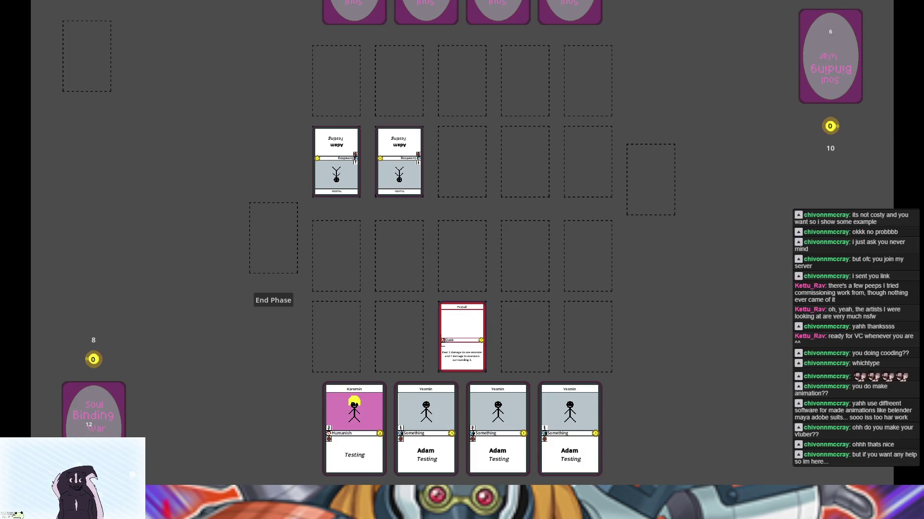
{"action": "key", "text": "F8"}
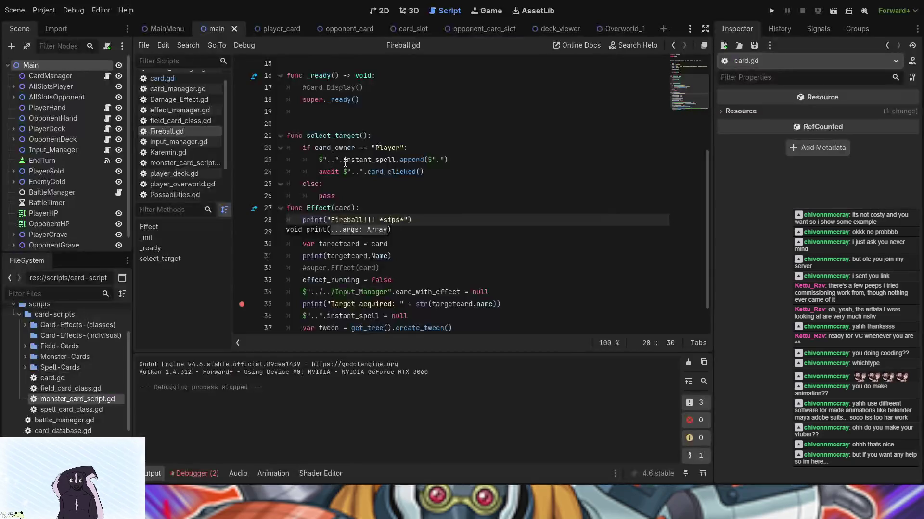
Step: Inspect Fireball.gd's effect_running = false and Target acquired lines, then switch to card.gd
{"action": "left_click", "coordinate": [313, 280]}
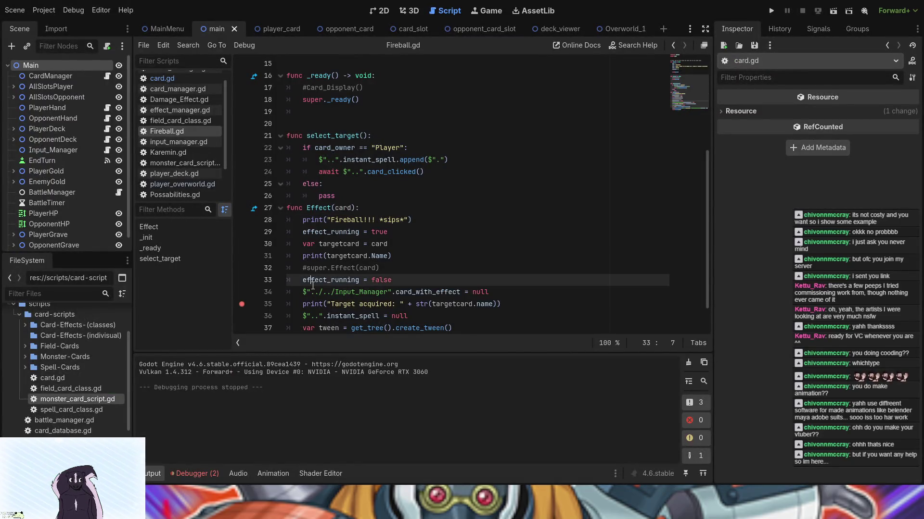
{"action": "left_click", "coordinate": [390, 305]}
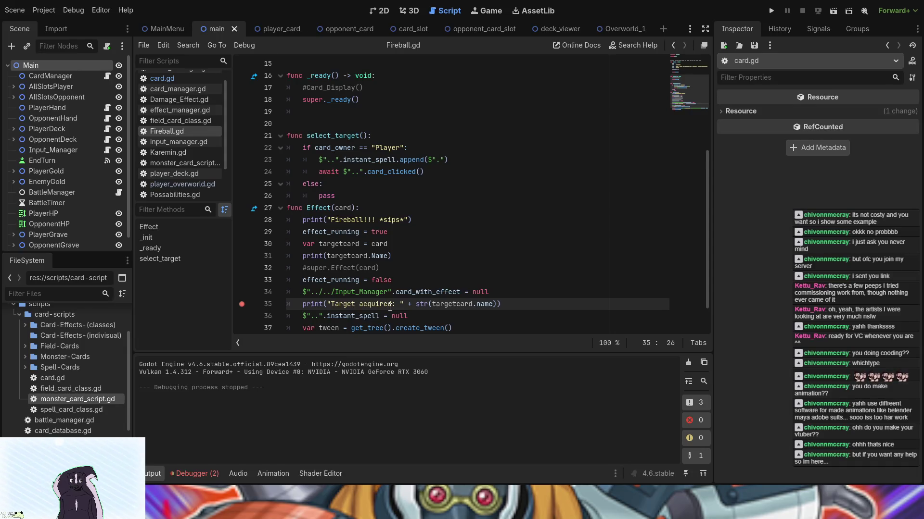
{"action": "left_click", "coordinate": [166, 83]}
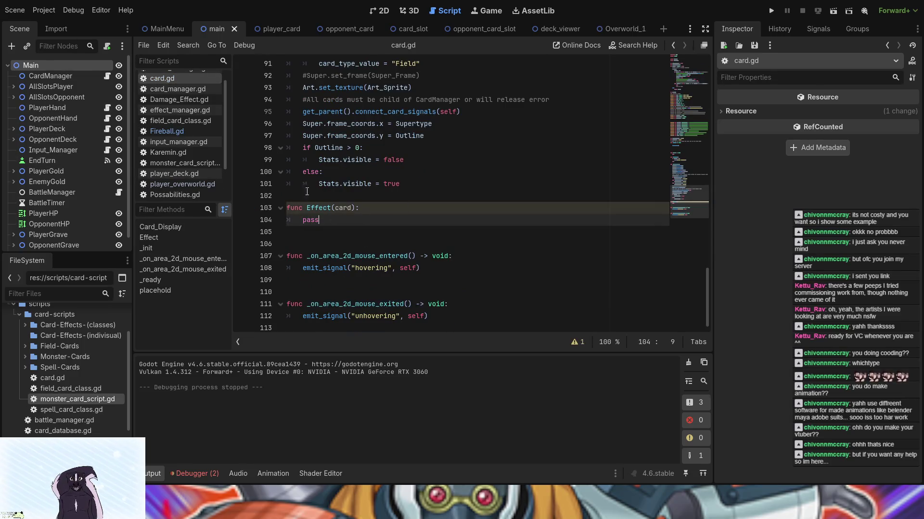
Step: Fold and unfold card.gd's Effect function, then view the debugger's two errors
{"action": "left_click", "coordinate": [280, 207]}
{"action": "left_click", "coordinate": [281, 205]}
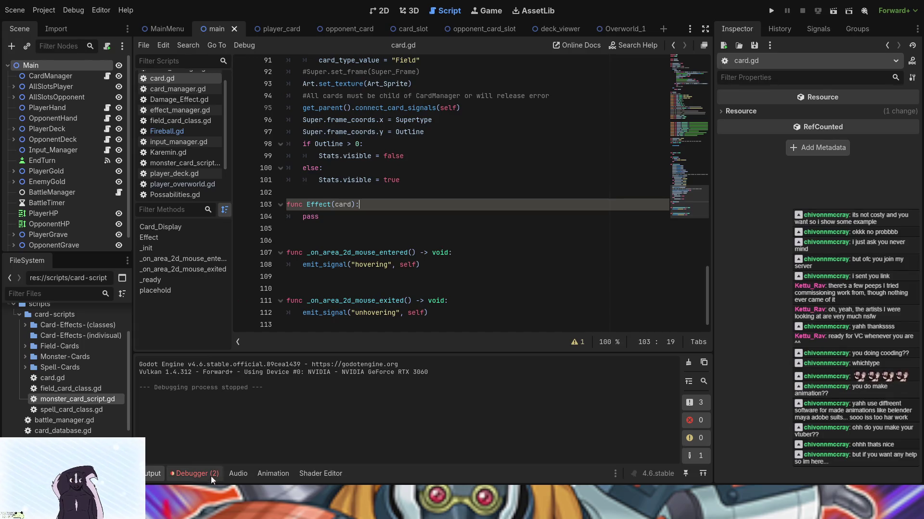
{"action": "left_click", "coordinate": [191, 474]}
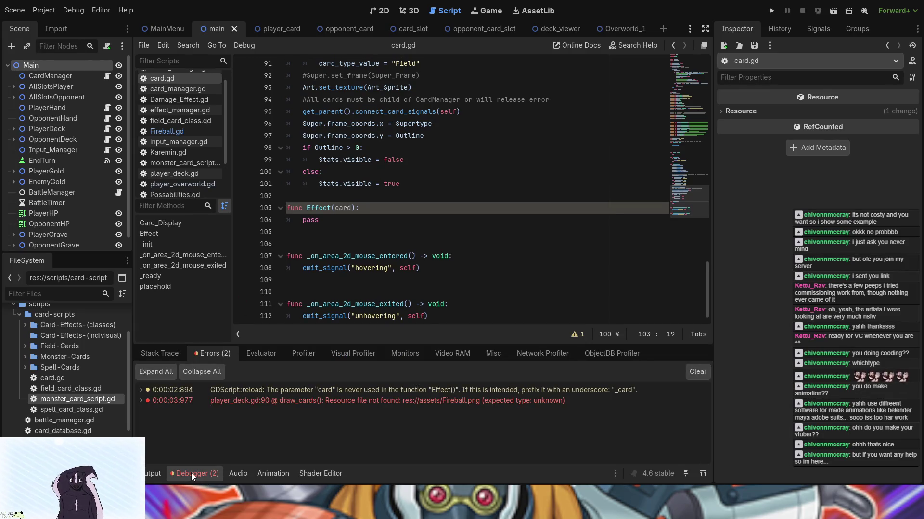